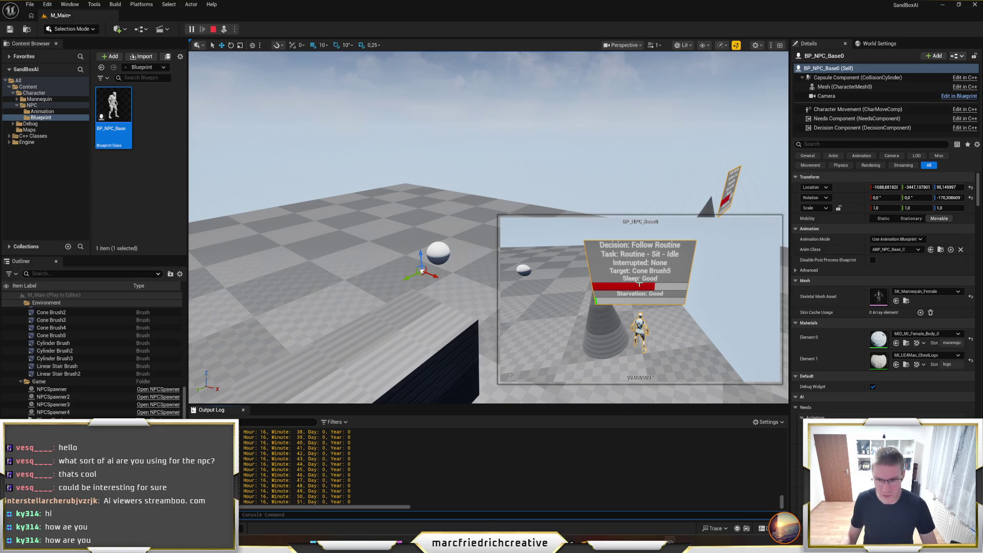
Stop play, save the level with SimulationManager selected, and restart the simulation to spawn NPCs.
click(213, 29)
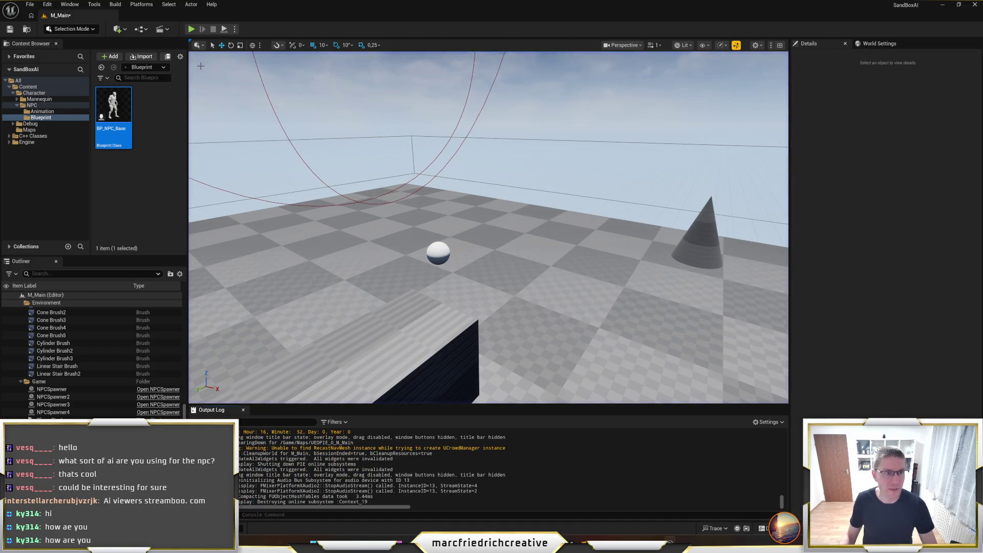
click(51, 418)
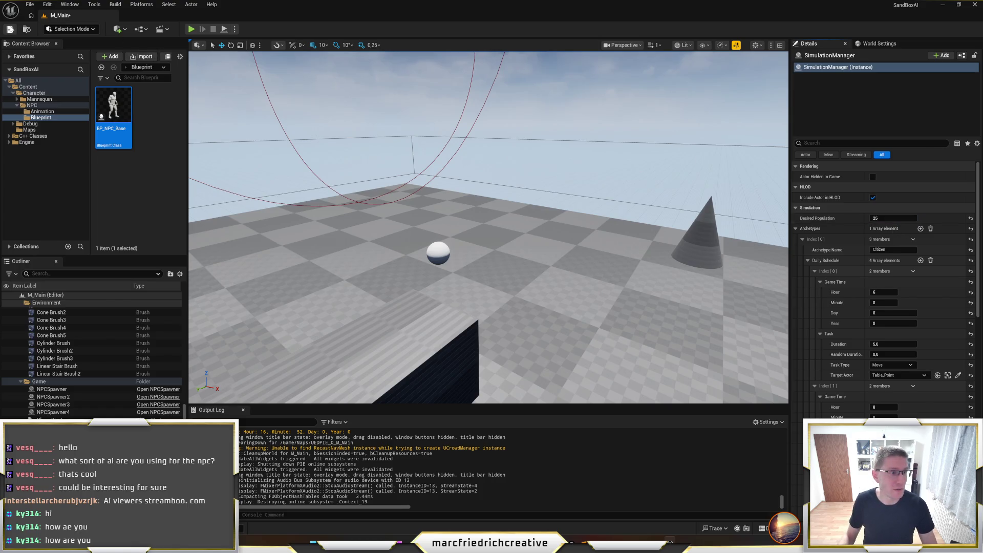
key(ctrl+s)
click(191, 30)
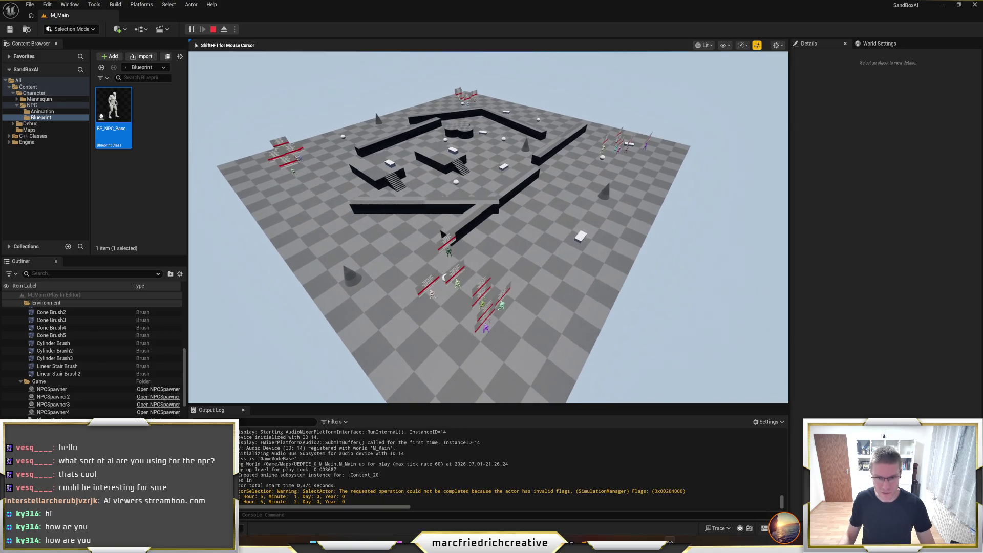
key(F11)
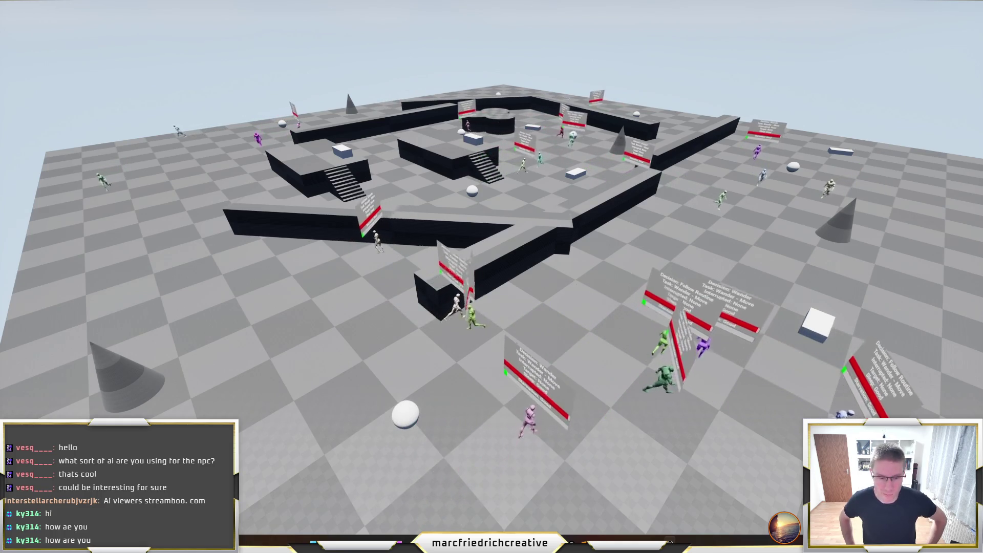
key(F11)
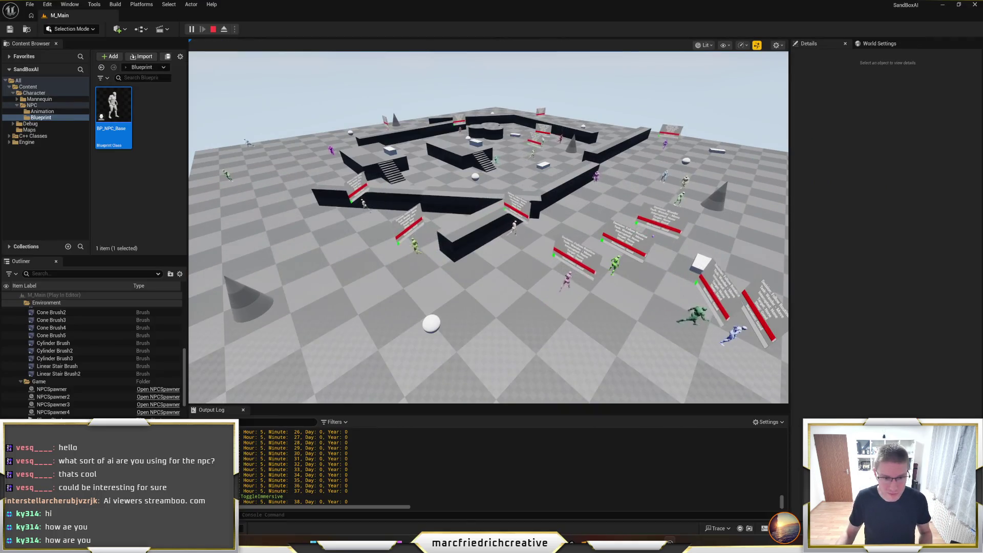
Eject from the player controller with F8 to fly the camera freely over the simulation.
key(shift+Tab)
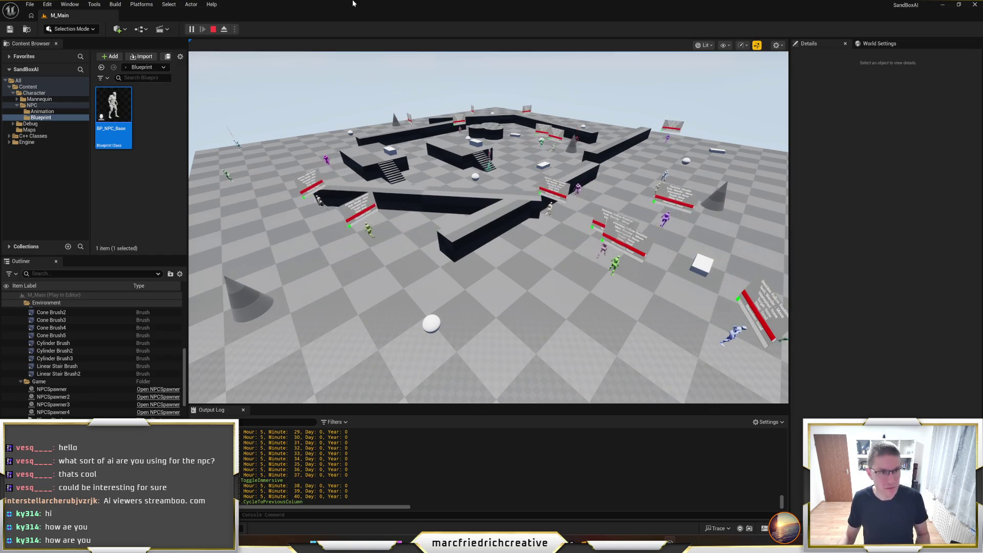
key(F8)
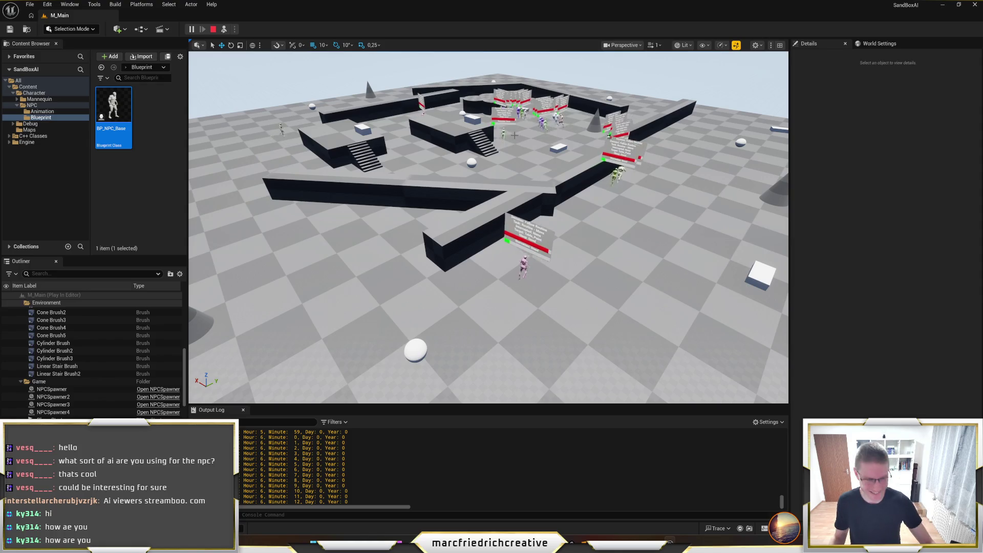
key(w)
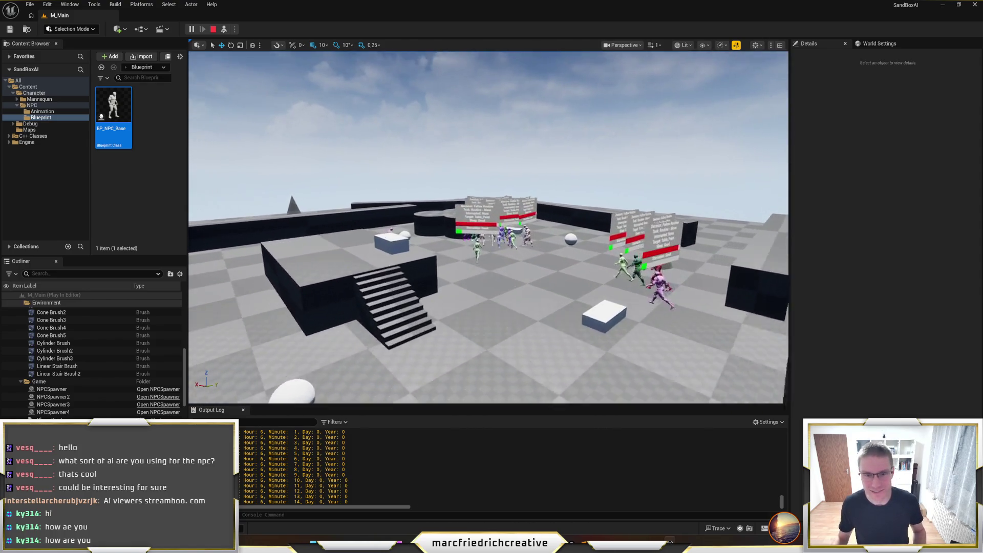
key(w)
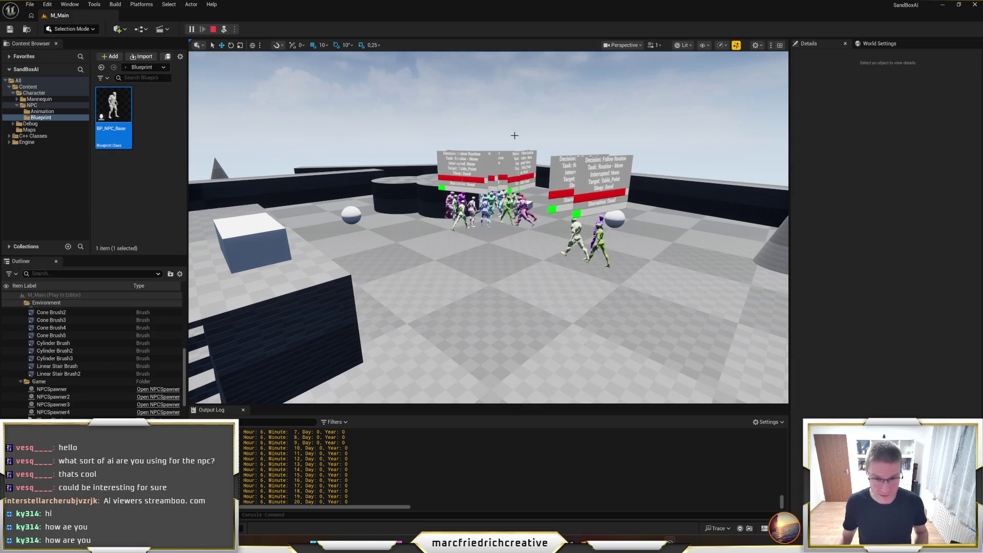
key(F8)
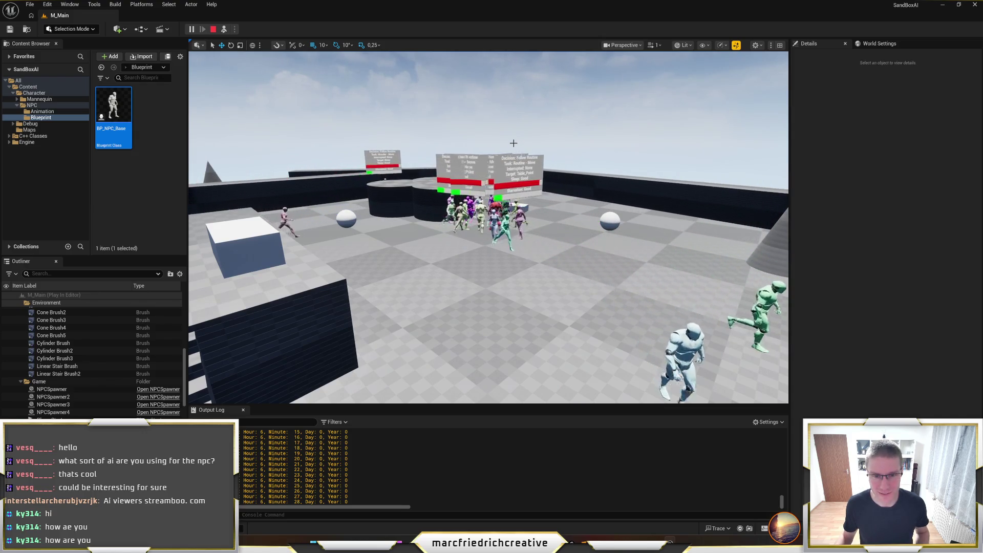
scroll(514, 143, up, 5)
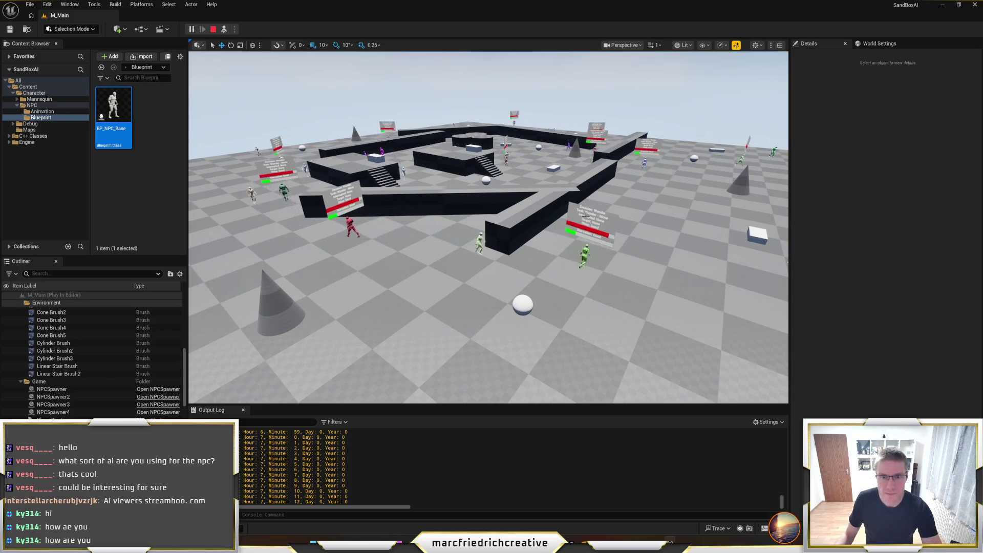
key(F11)
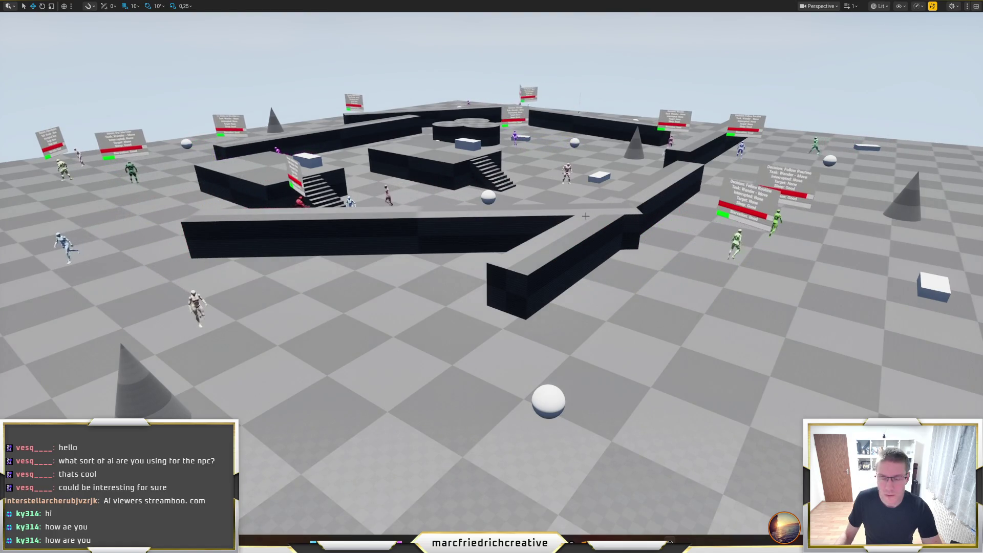
key(F11)
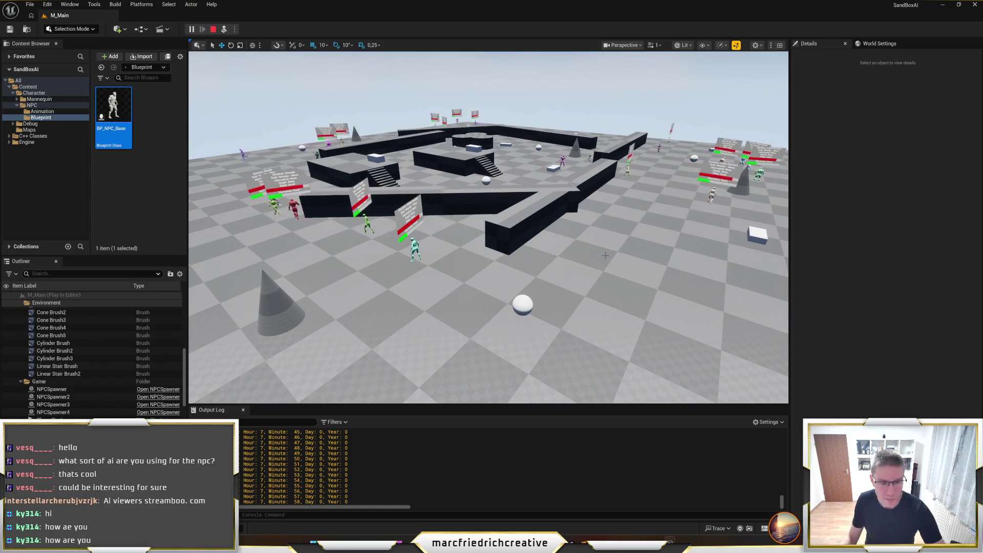
key(F11)
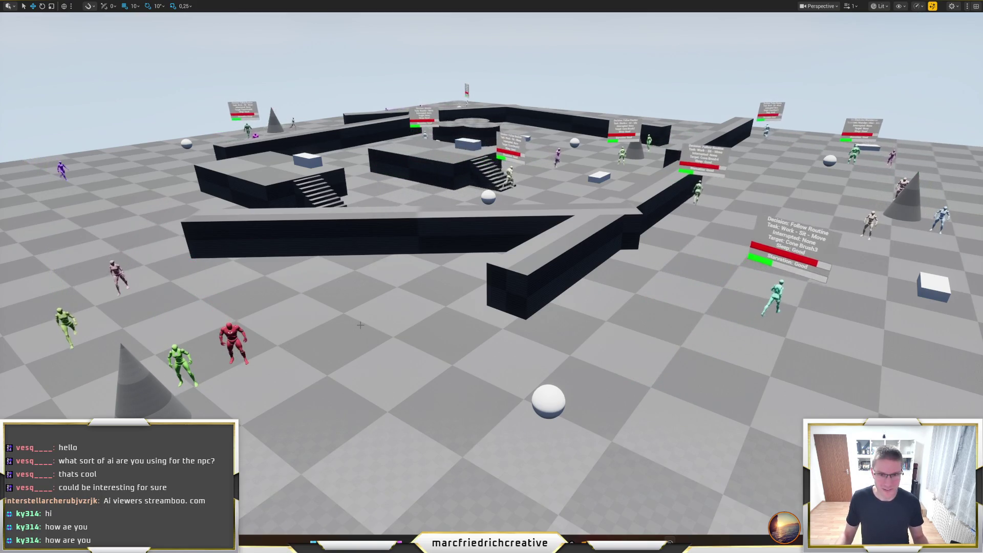
mouse_move(334, 334)
mouse_down()
mouse_move(359, 286)
mouse_move(343, 318)
mouse_move(385, 296)
mouse_move(385, 306)
mouse_up()
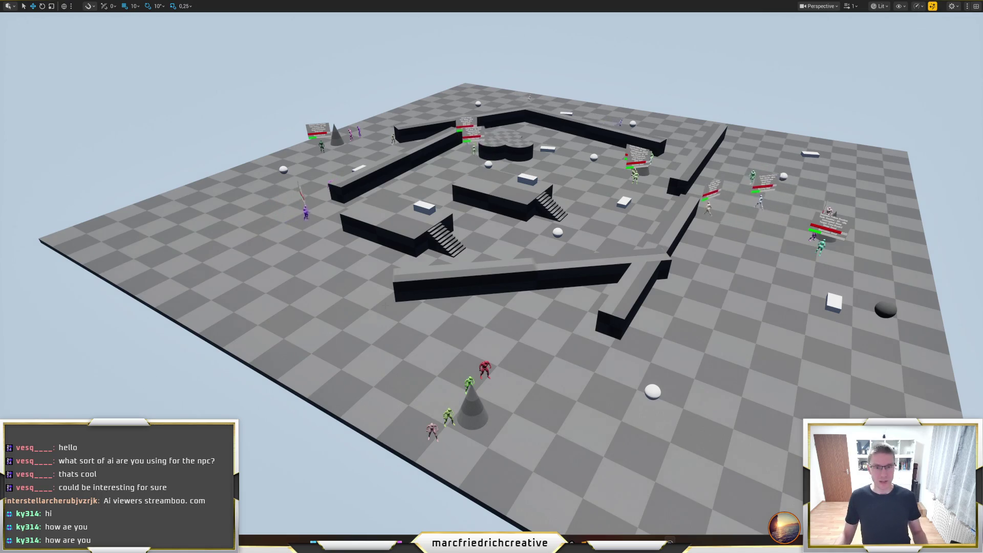
key(F11)
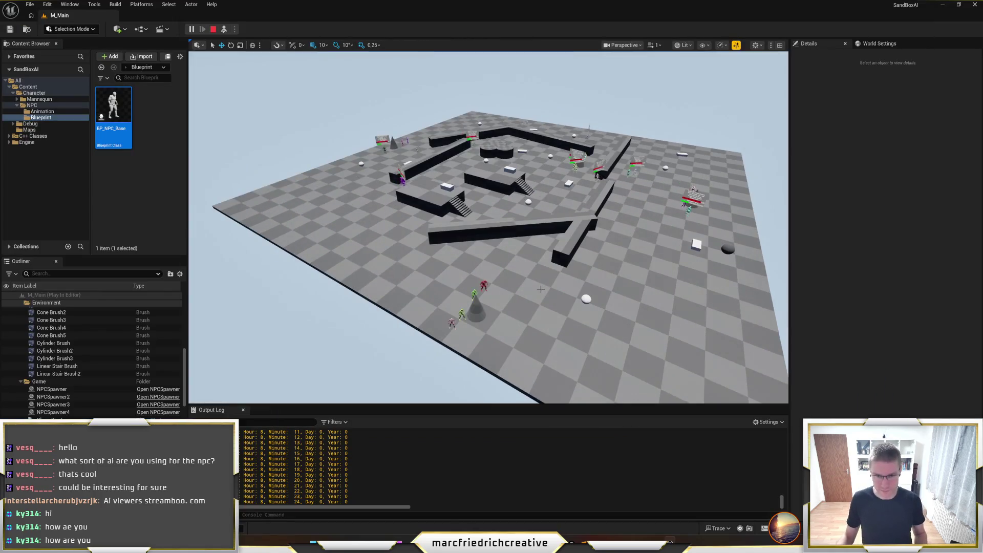
Select an NPC and expand its Daily Schedule Index[2] entry: Work at hour 8, Sit at hour 20.
click(484, 284)
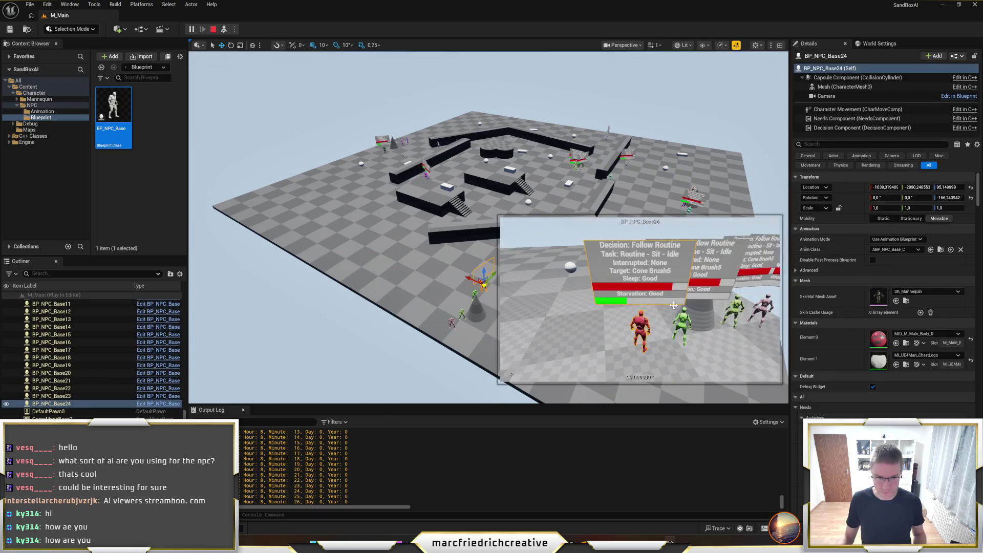
scroll(815, 401, down, 3)
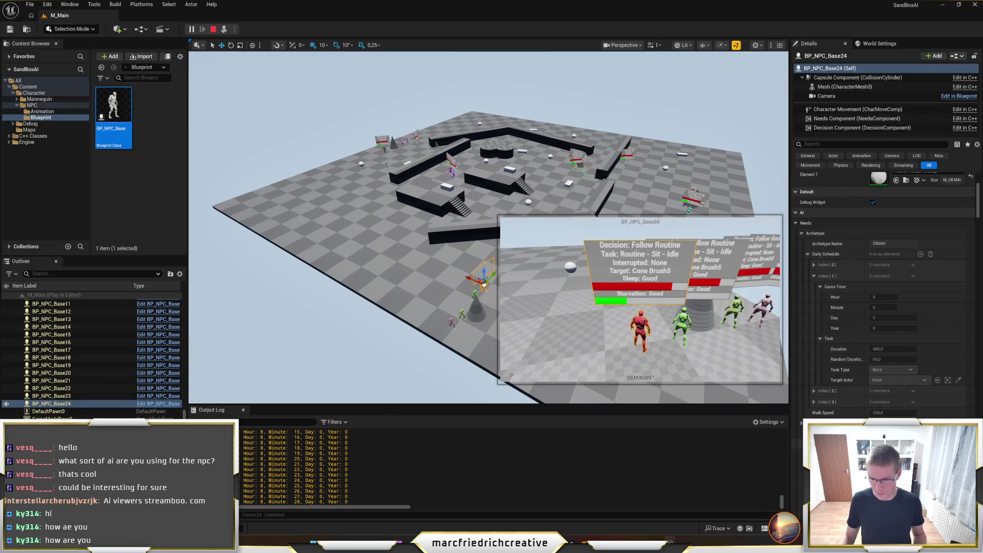
click(818, 400)
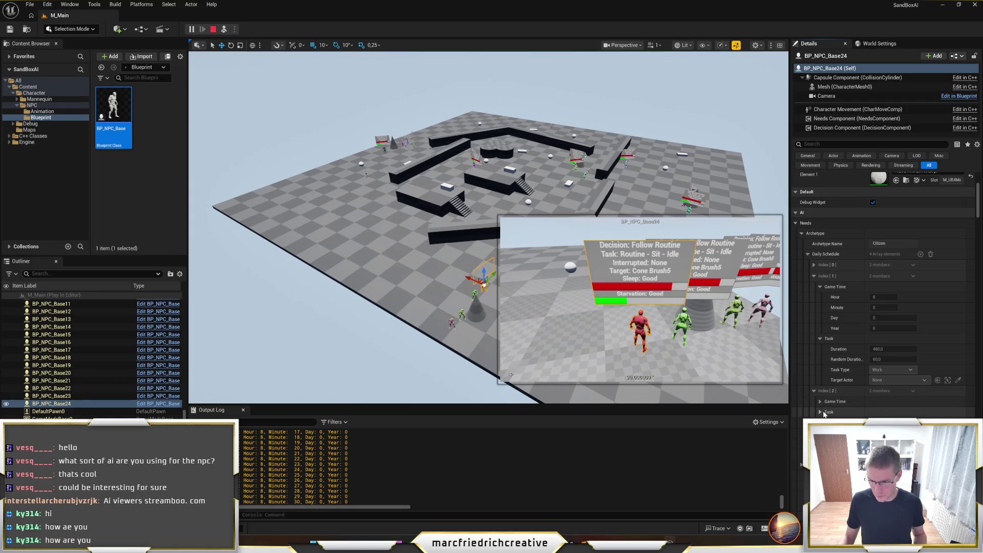
scroll(849, 404, down, 3)
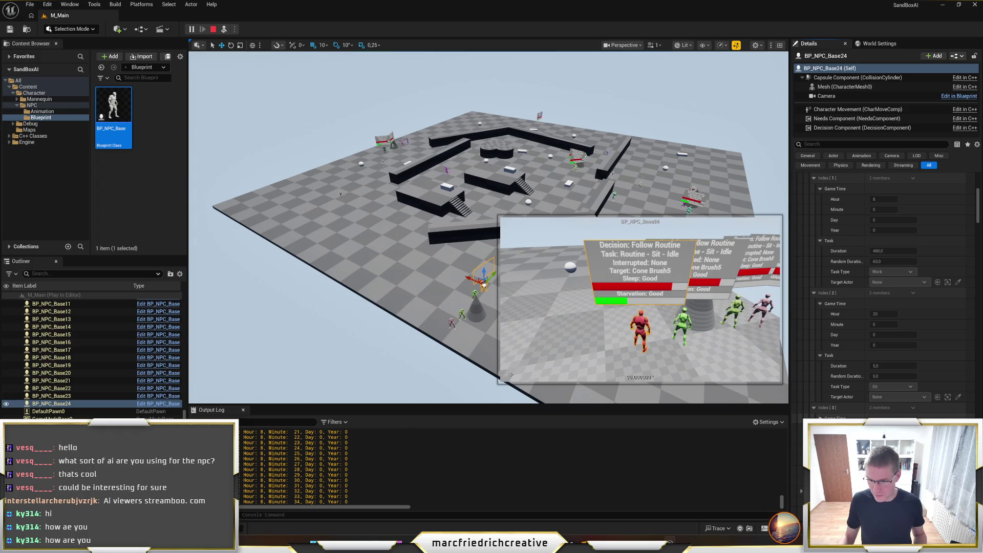
click(367, 514)
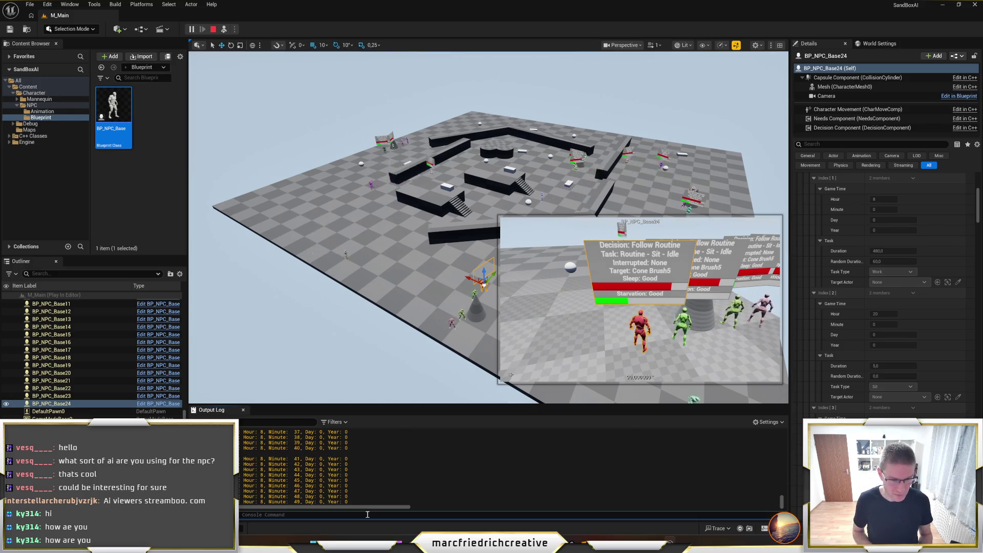
text(slomo 20)
key(Return)
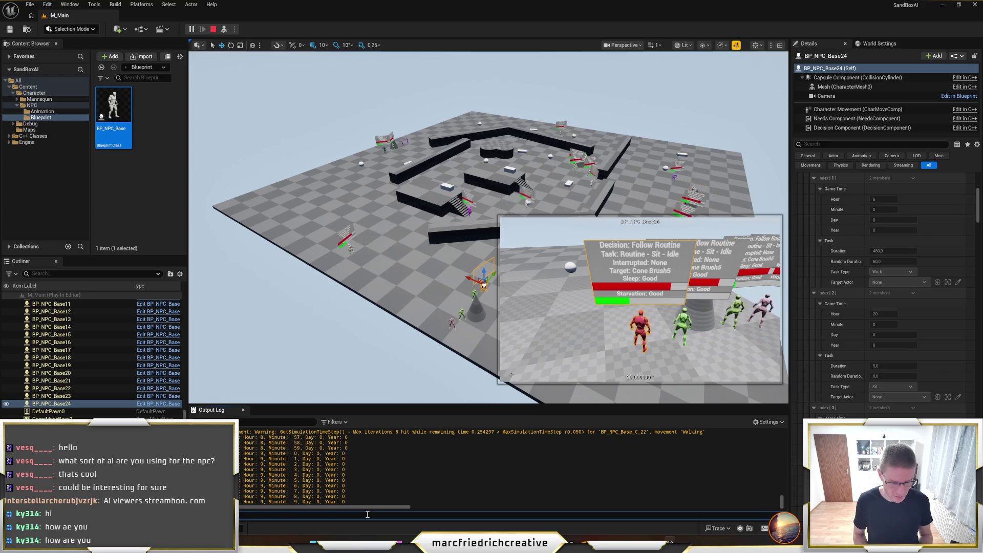
key(Return)
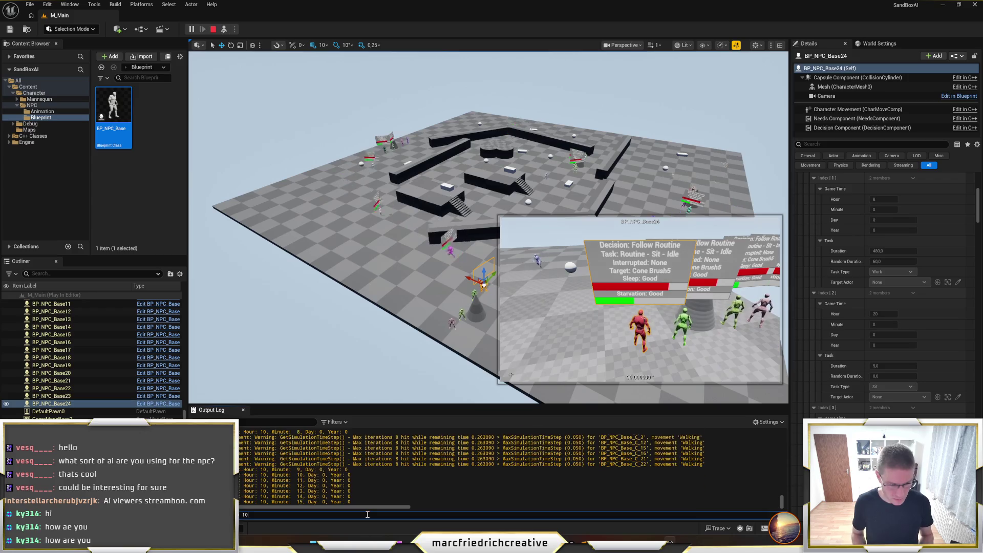
text(4)
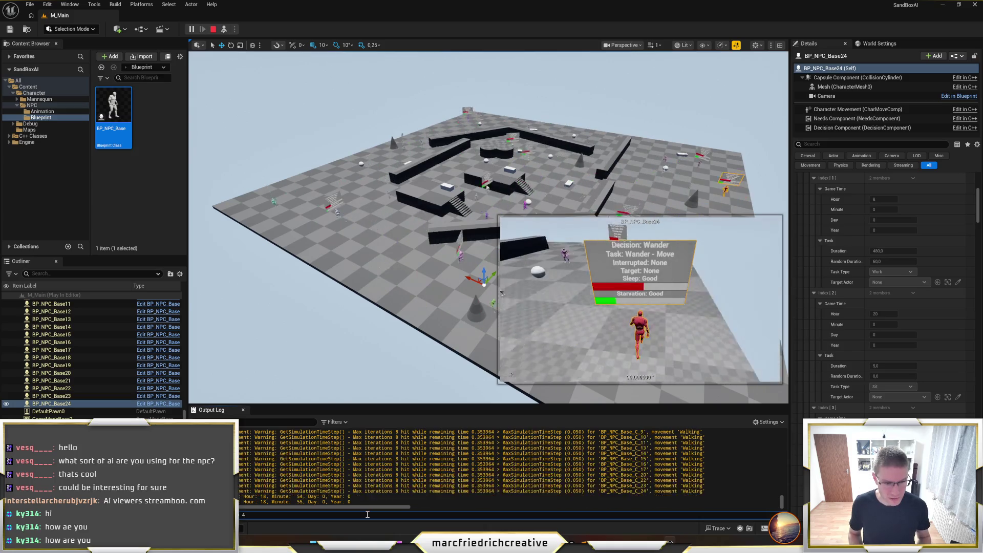
text(sd)
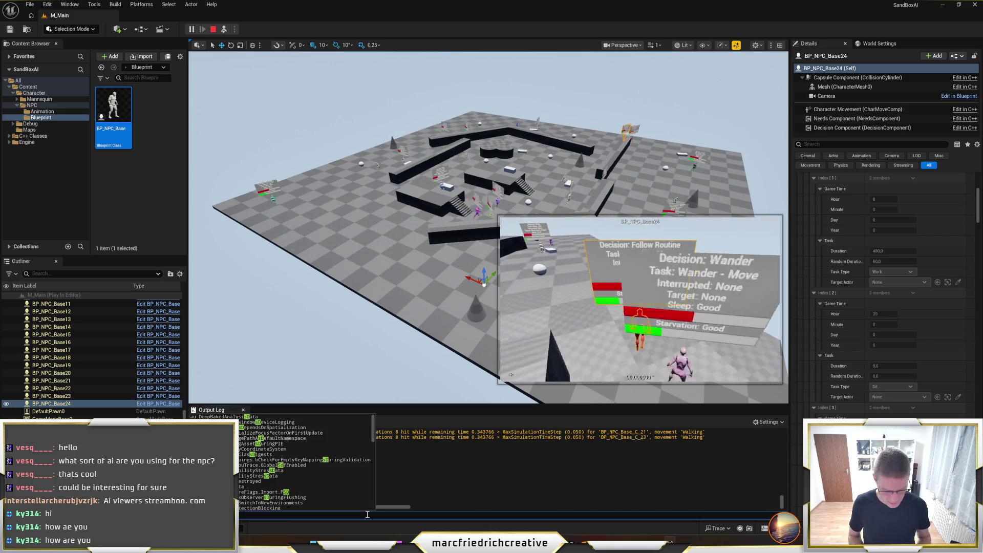
key(BackSpace)
key(BackSpace)
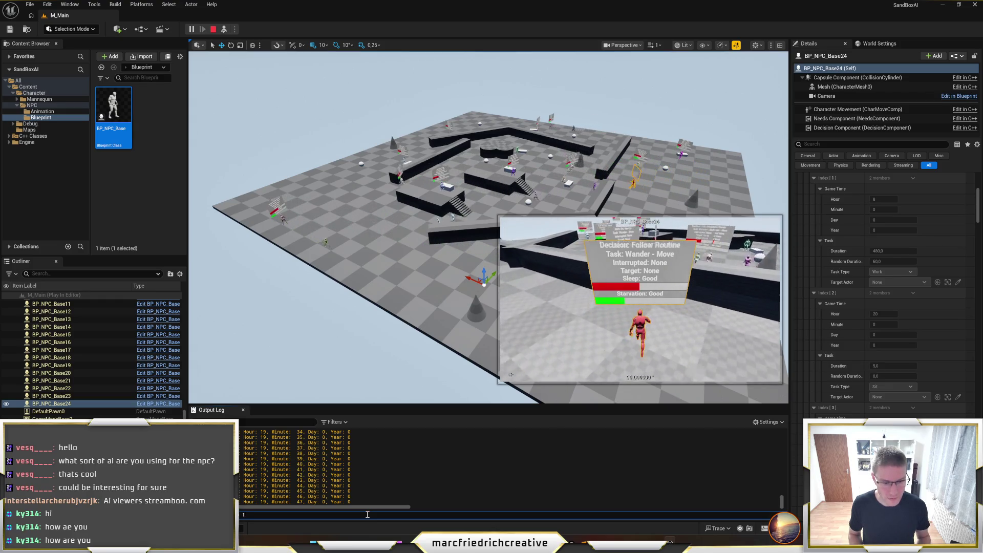
Fly the camera up and back to overlook the whole NPC sandbox map.
mouse_move(390, 399)
mouse_down()
mouse_move(390, 389)
mouse_move(445, 356)
mouse_move(477, 349)
mouse_up()
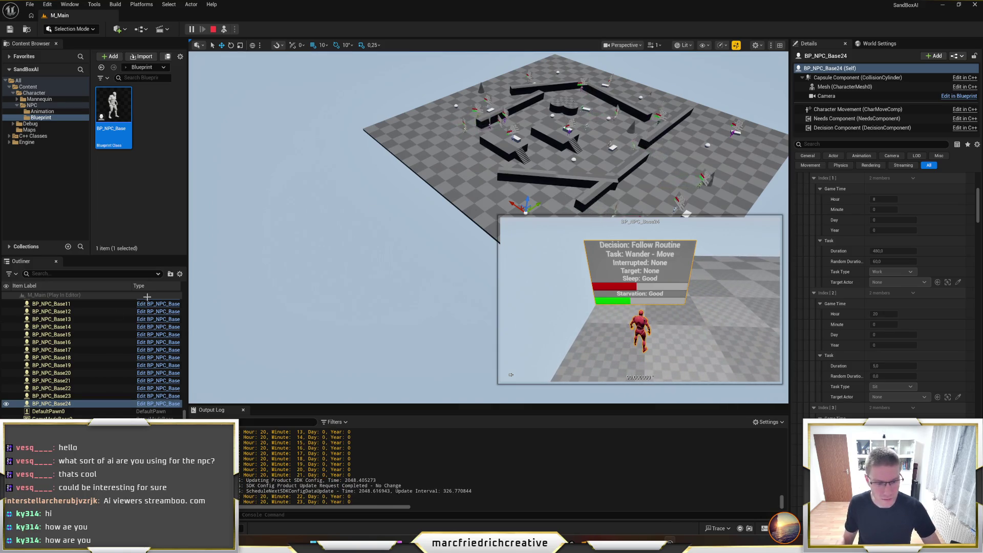
Pause the simulation, check debug states of BP_NPC_Base19 through Base14, then bring up Task_Move.cpp in Visual Studio.
click(55, 342)
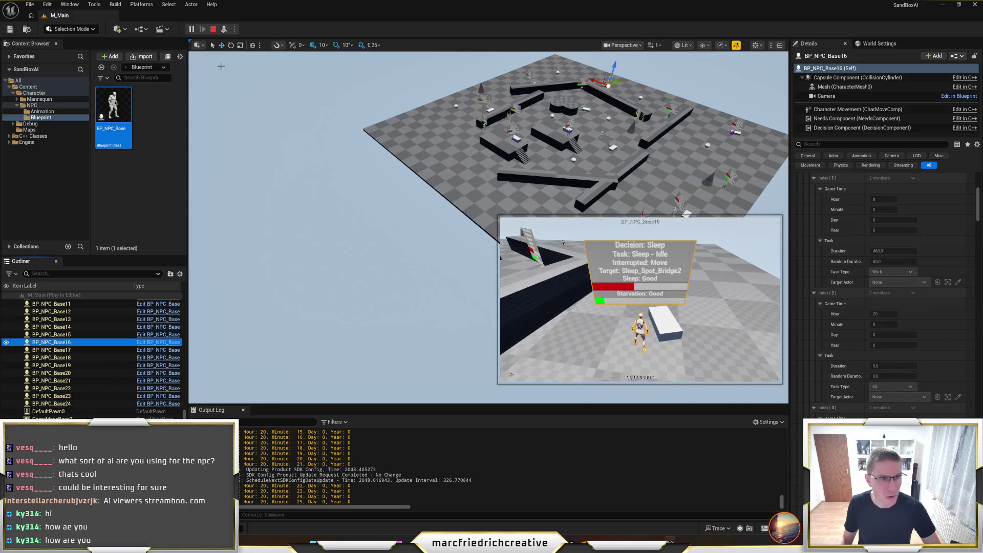
click(193, 30)
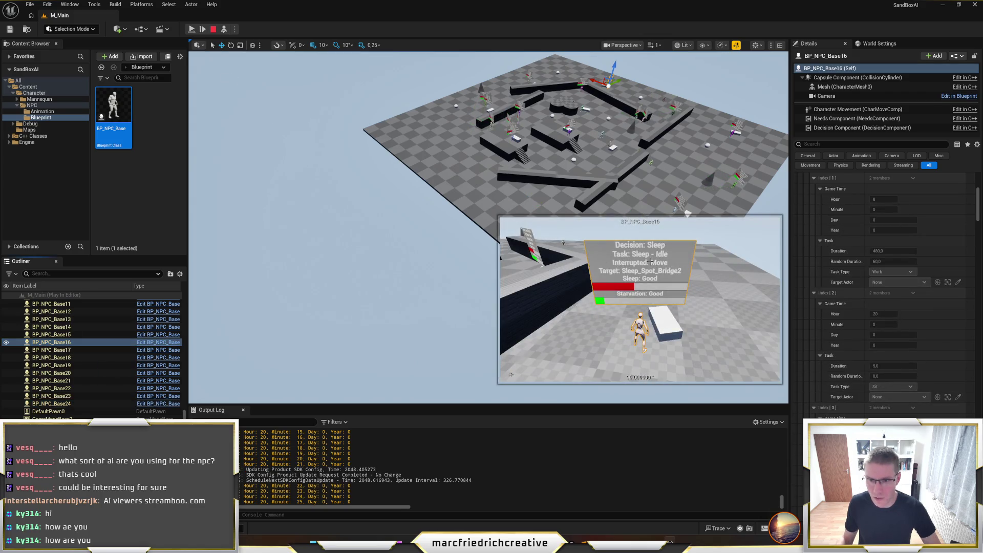
click(87, 365)
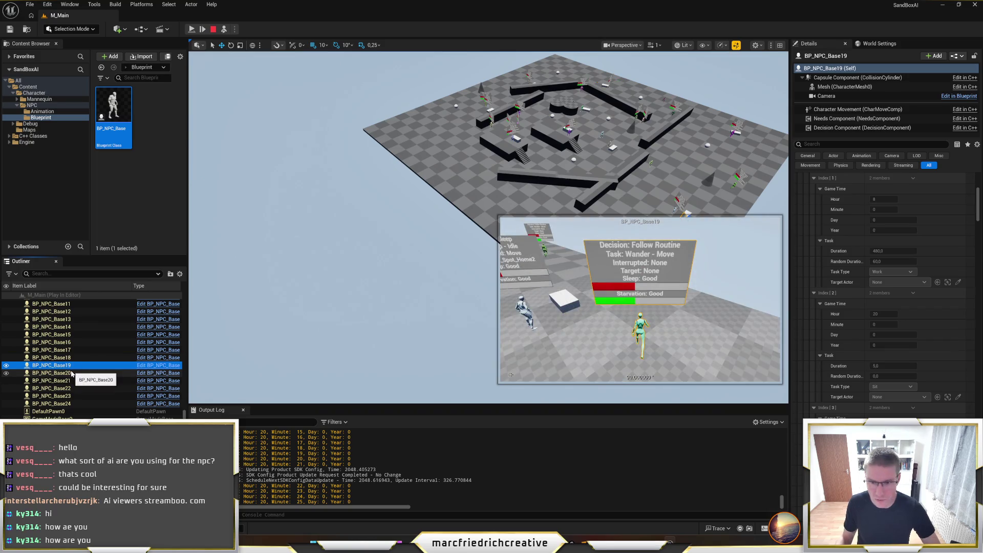
click(105, 357)
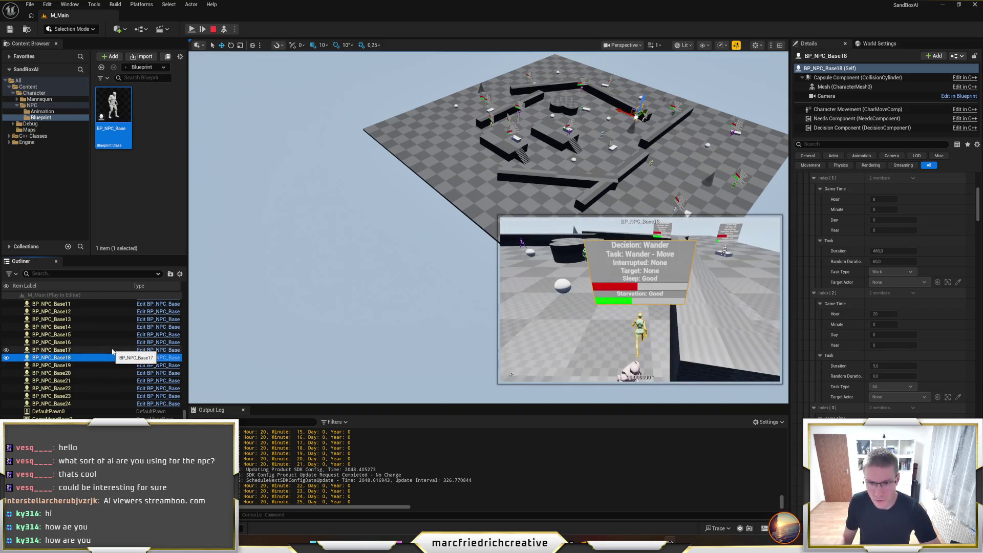
click(113, 350)
key(Up)
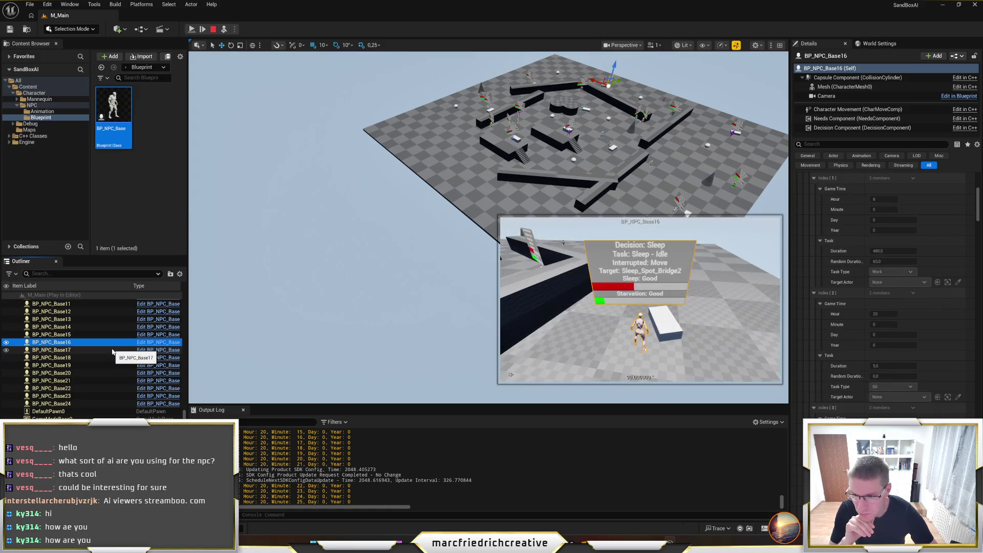
key(Up)
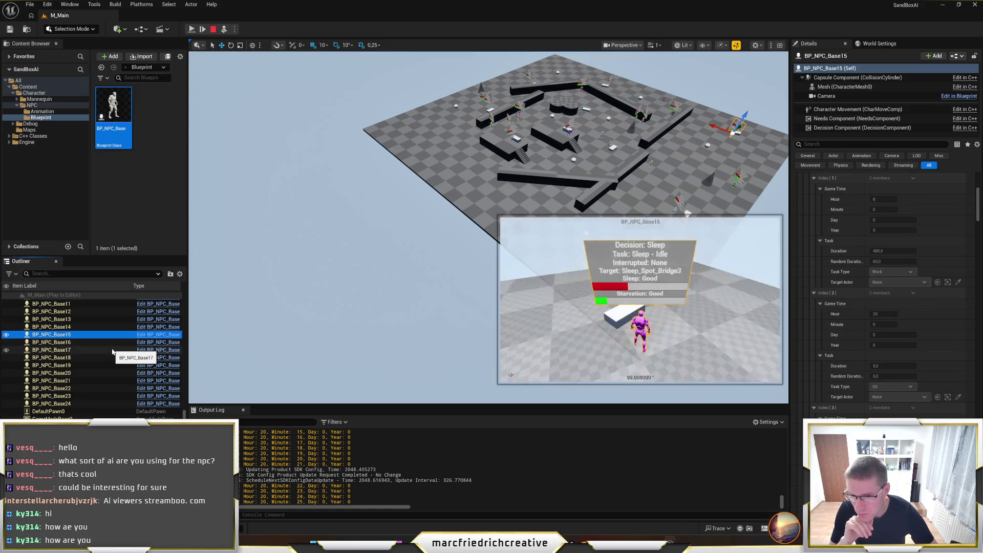
key(Up)
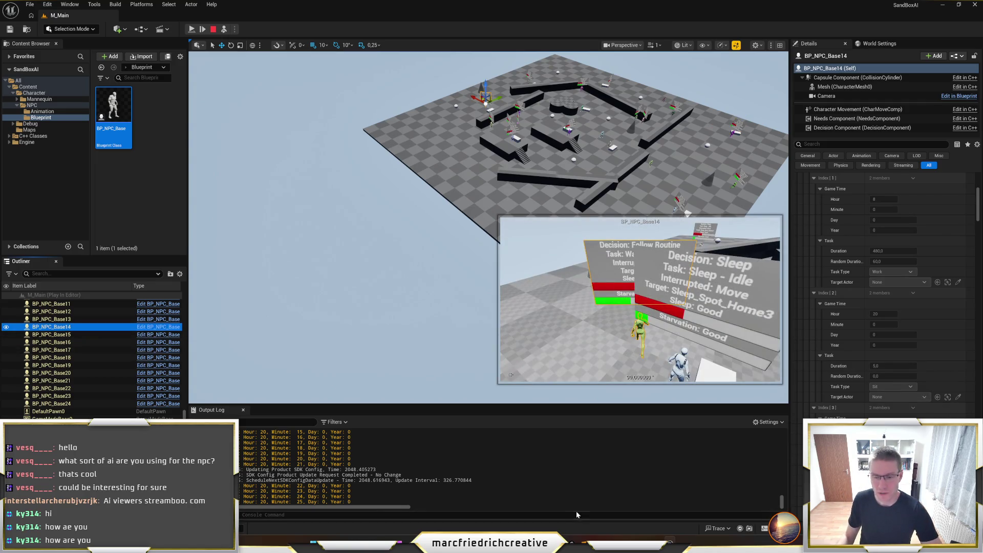
click(506, 524)
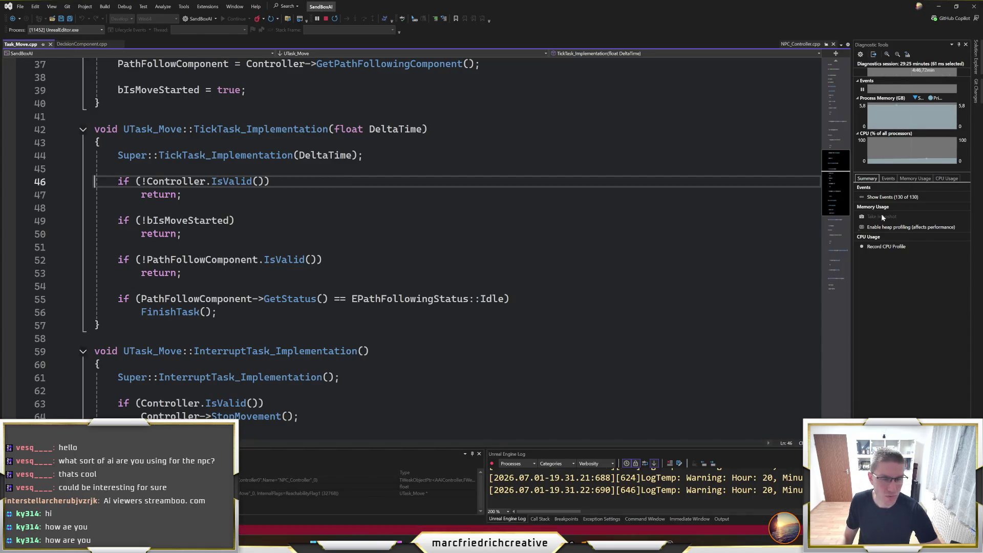
Open NPC_Controller.cpp from Solution Explorer and jump to the StartSitTaskFromSchedule function.
click(976, 52)
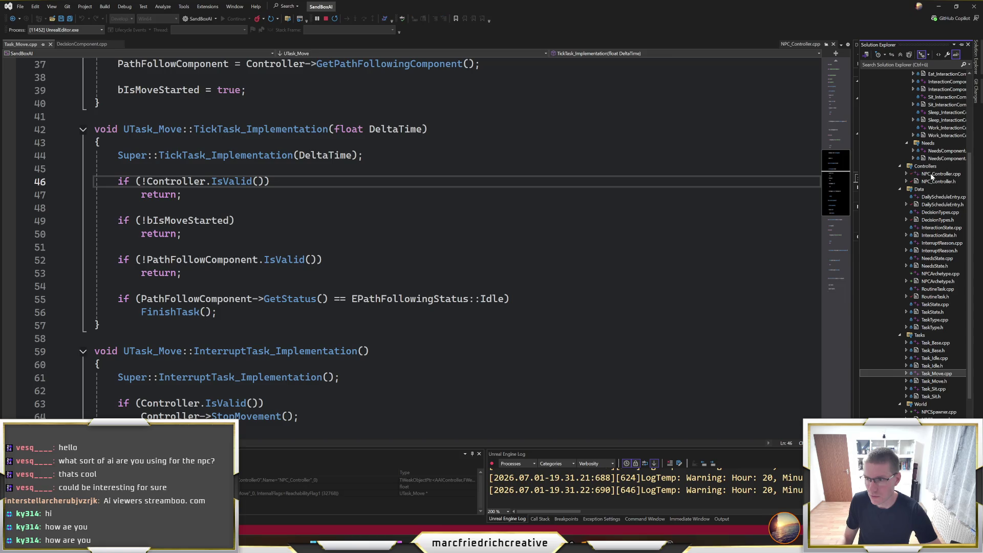
double_click(940, 174)
scroll(229, 248, up, 4)
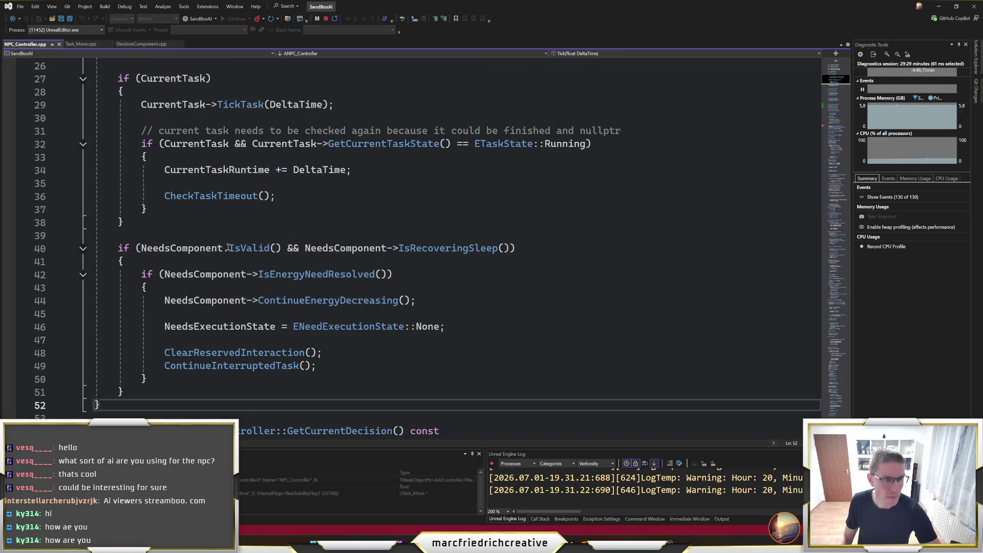
click(229, 248)
click(586, 53)
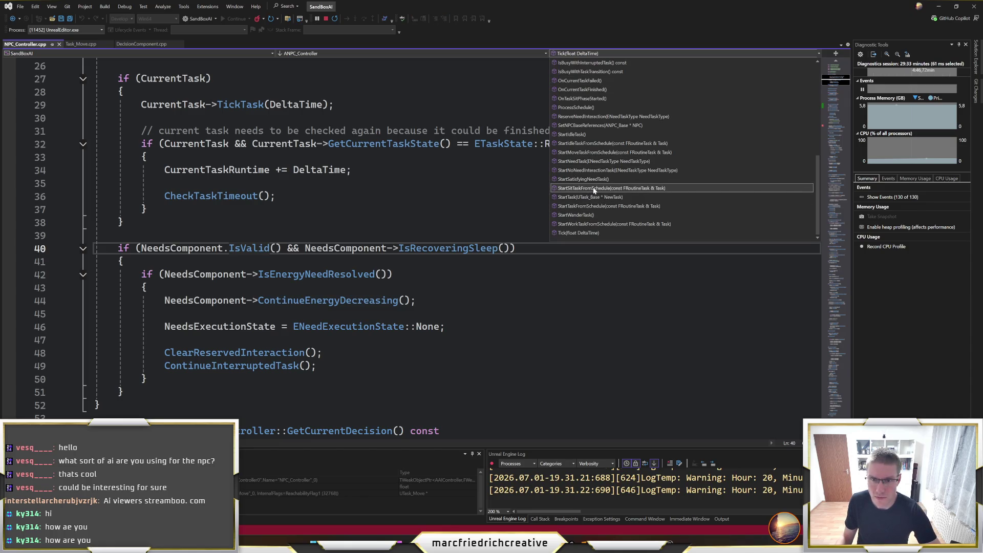
click(595, 189)
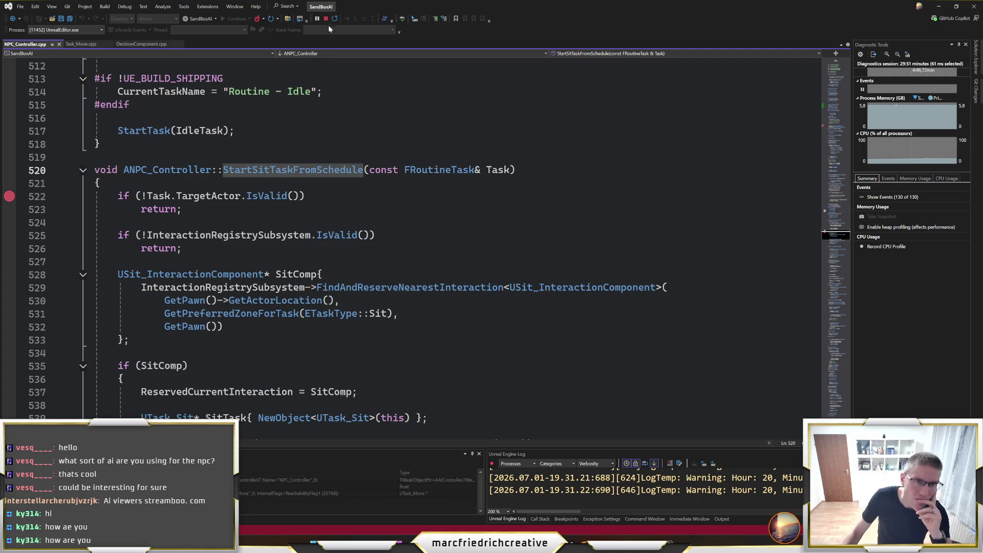
Delete the Task.TargetActor IsValid check on lines 522–523.
click(195, 210)
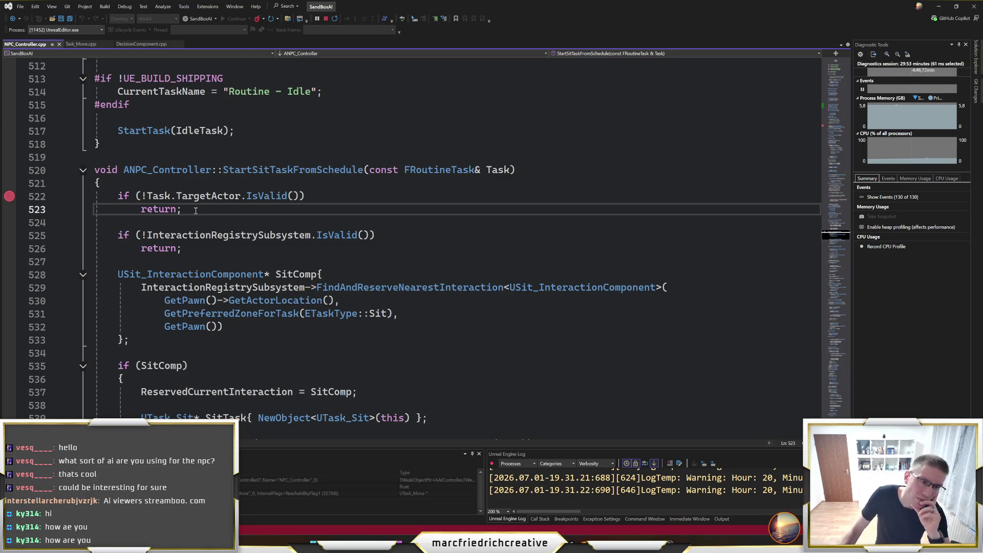
drag(195, 211, 158, 189)
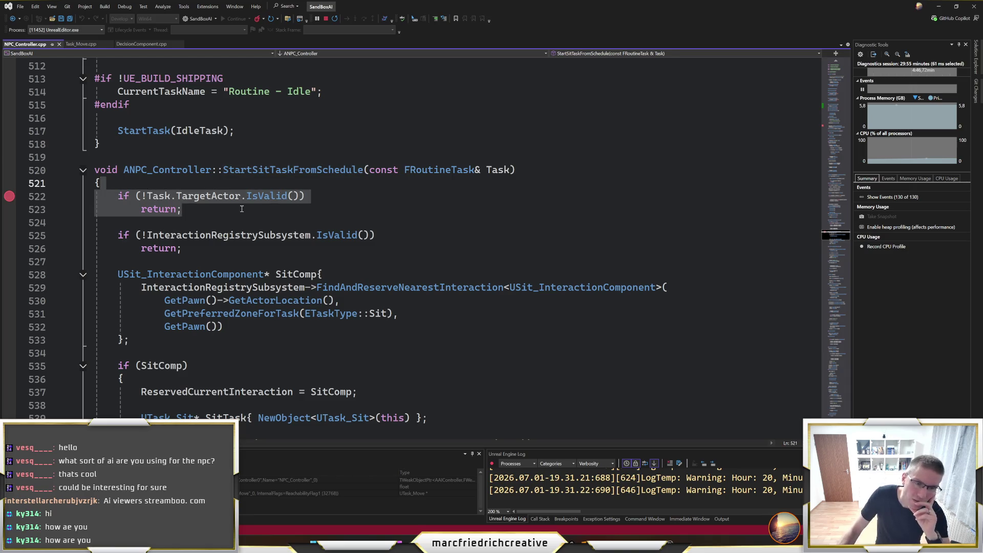
key(Delete)
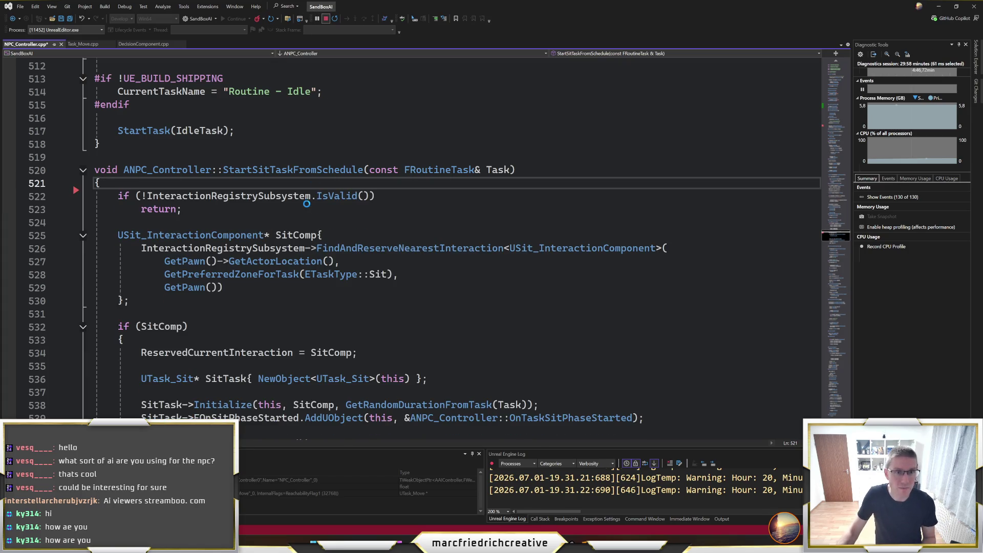
Review the InteractionRegistrySubsystem check and the FindAndReserveNearestInteraction call.
click(301, 184)
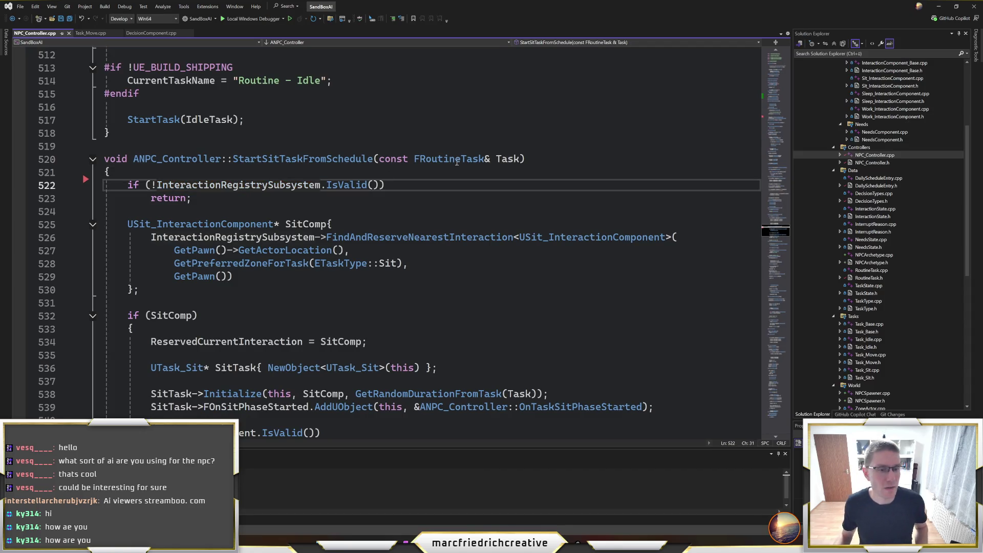
click(506, 159)
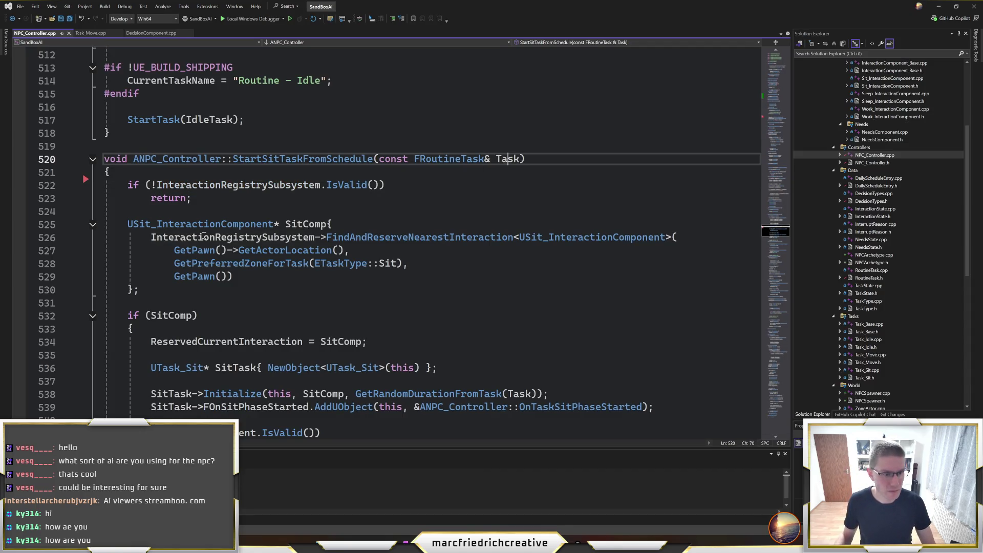
drag(291, 237, 544, 237)
drag(327, 237, 510, 232)
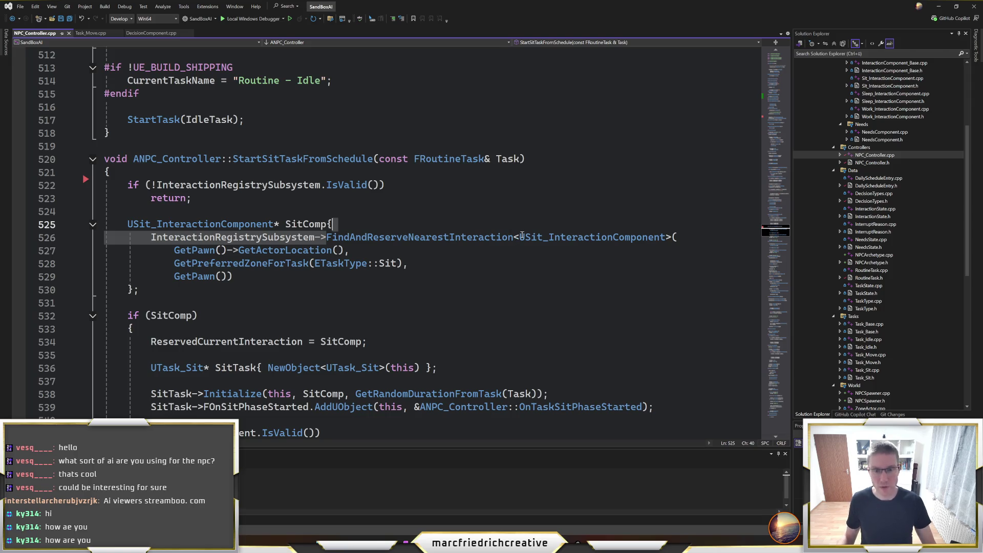
click(520, 237)
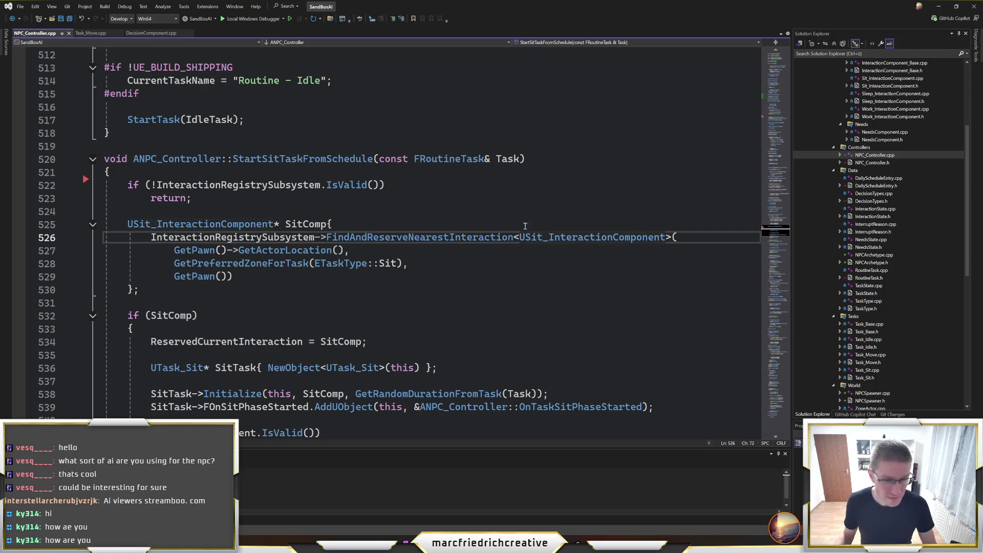